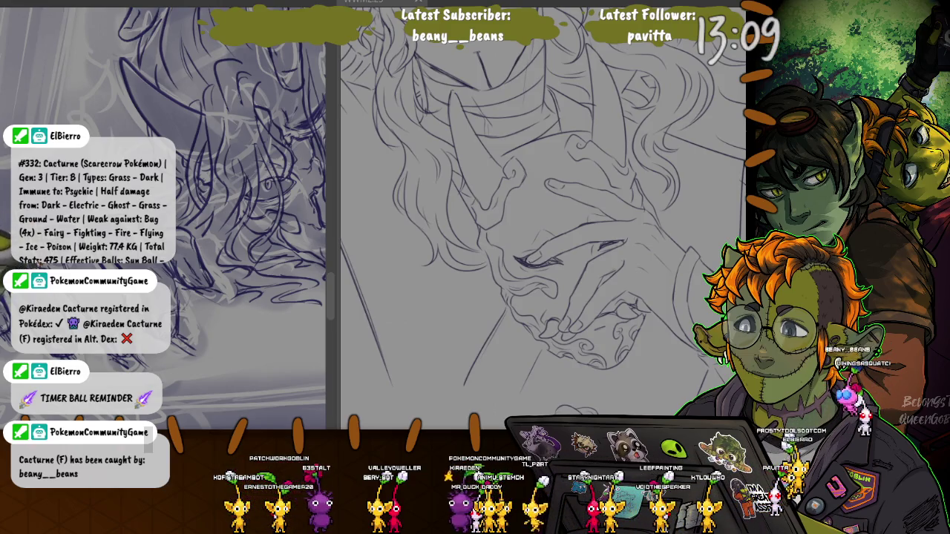
# Ink dark blue hatching and scribble strokes into the wavy hair of the left sketch.
pyautogui.scroll(-2, 167, 185)
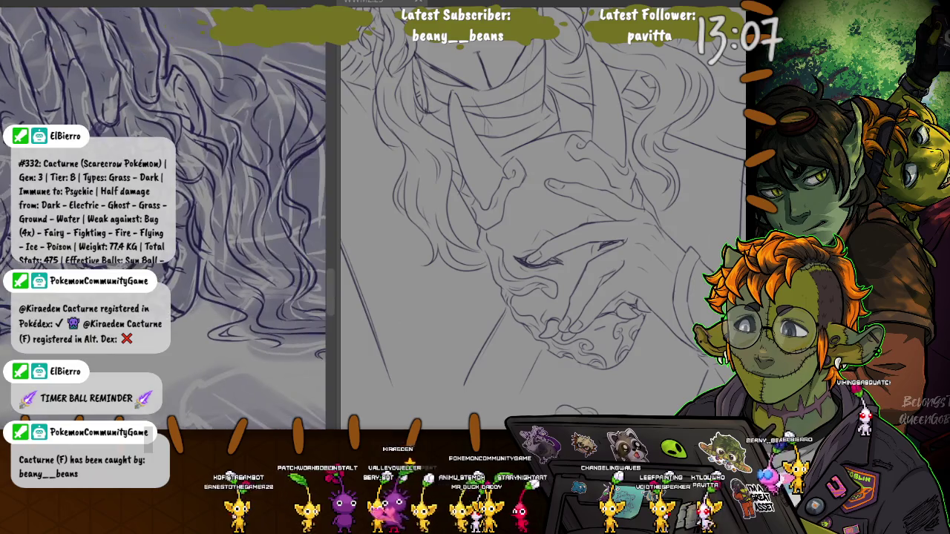
pyautogui.scroll(-1, 167, 185)
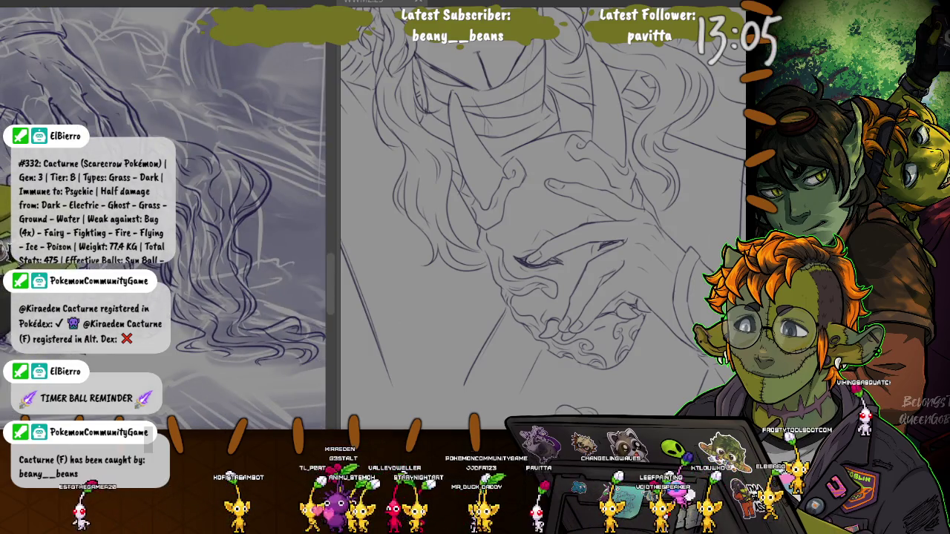
pyautogui.scroll(1, 163, 193)
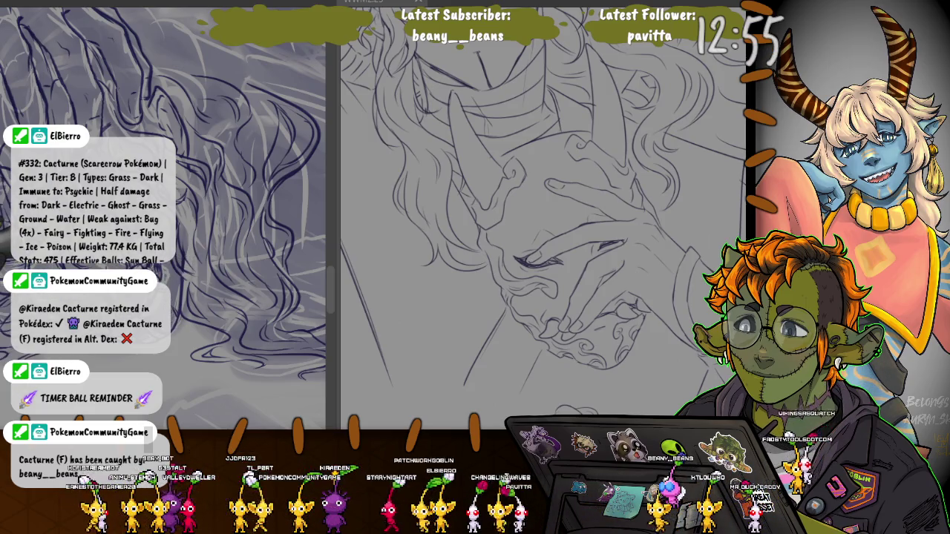
pyautogui.scroll(-3, 167, 223)
pyautogui.scroll(-2, 167, 223)
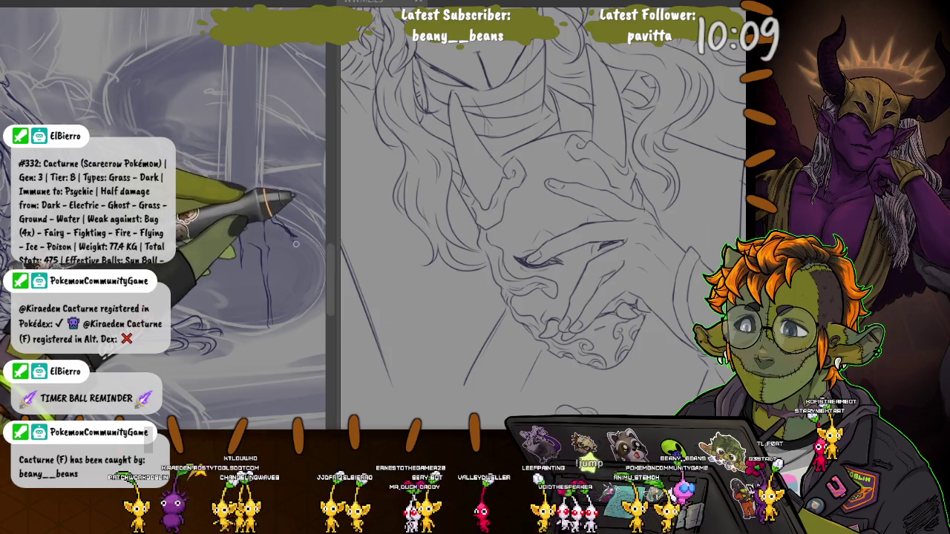
pyautogui.moveTo(275, 207)
pyautogui.mouseDown()
pyautogui.moveTo(286, 245)
pyautogui.moveTo(237, 209)
pyautogui.moveTo(270, 257)
pyautogui.moveTo(265, 273)
pyautogui.mouseUp()
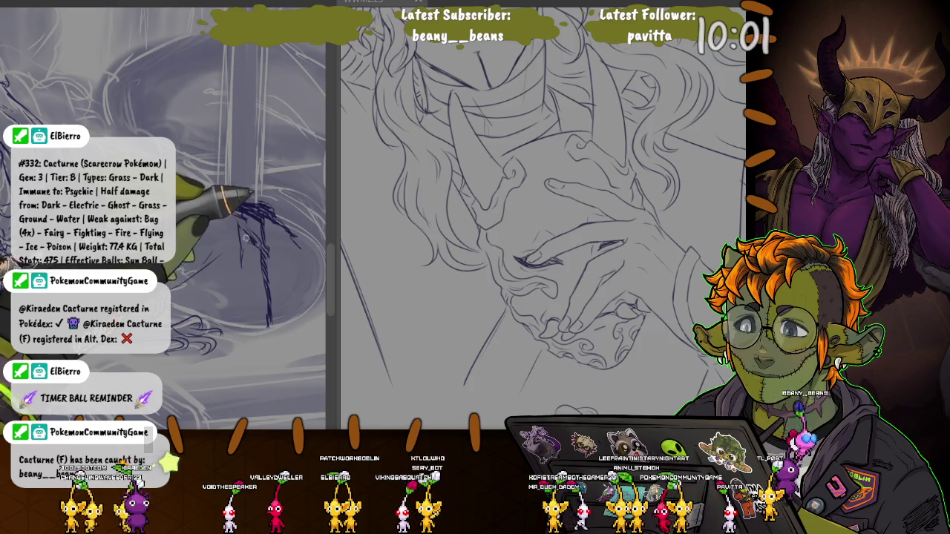
pyautogui.moveTo(235, 213); pyautogui.dragTo(256, 231)
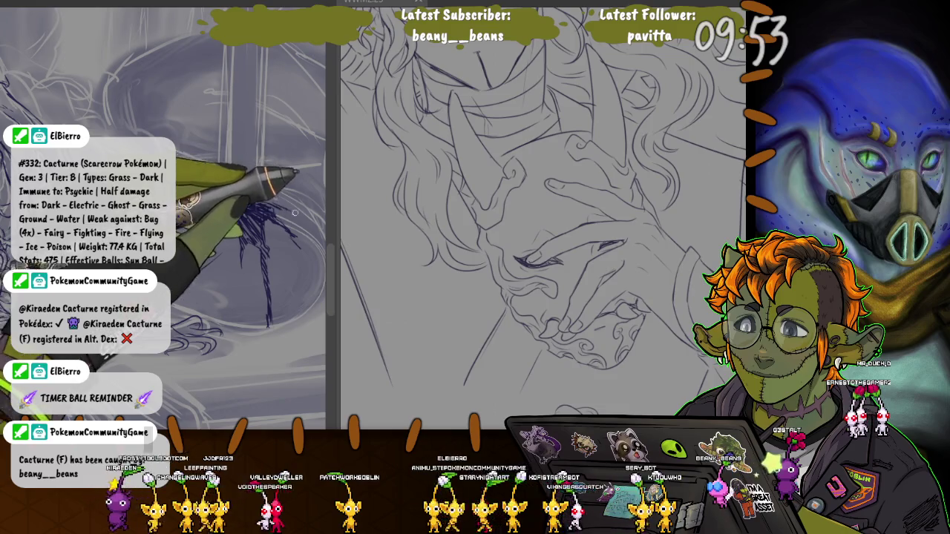
pyautogui.moveTo(258, 209); pyautogui.dragTo(267, 294)
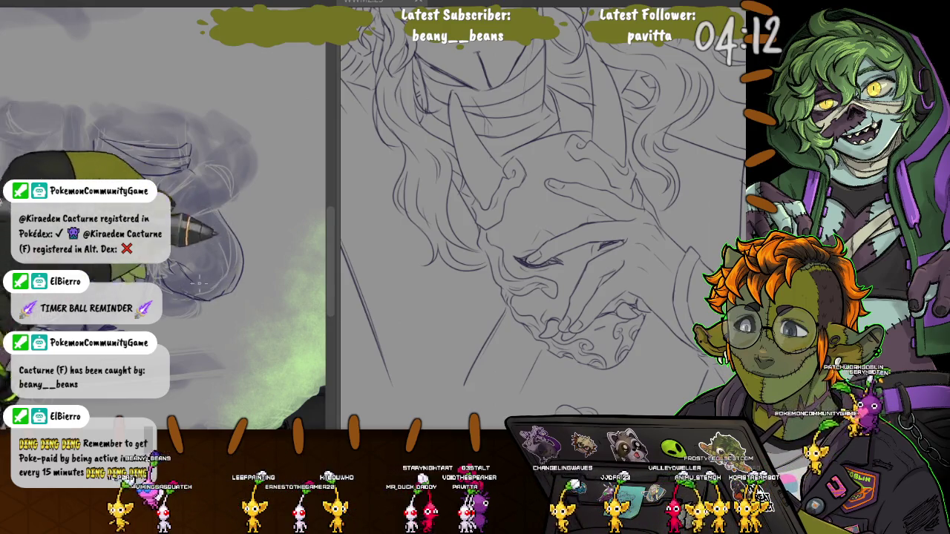
# Sweep a long dark shading stroke across the left-hand sketch.
pyautogui.moveTo(199, 283); pyautogui.dragTo(10, 142)
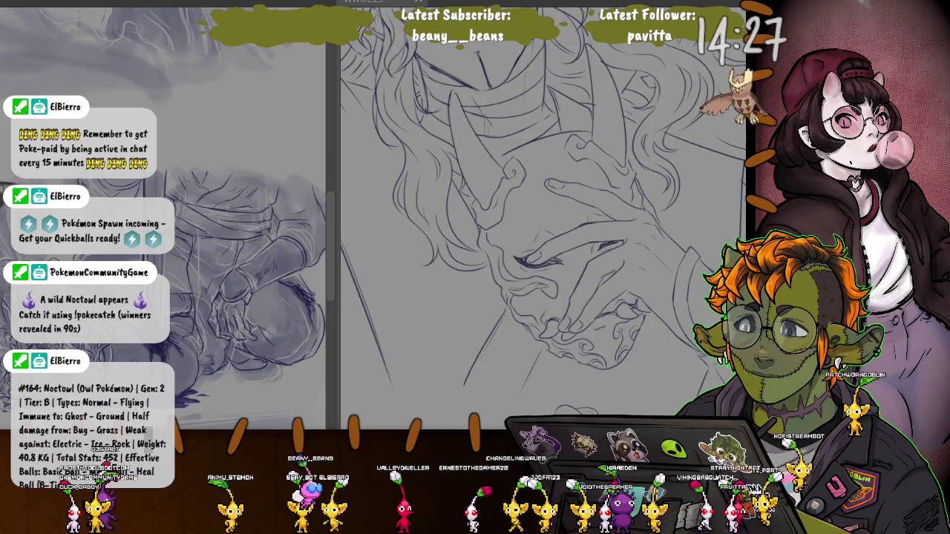
# Scroll up in the reference sketch window.
pyautogui.scroll(2, 201, 282)
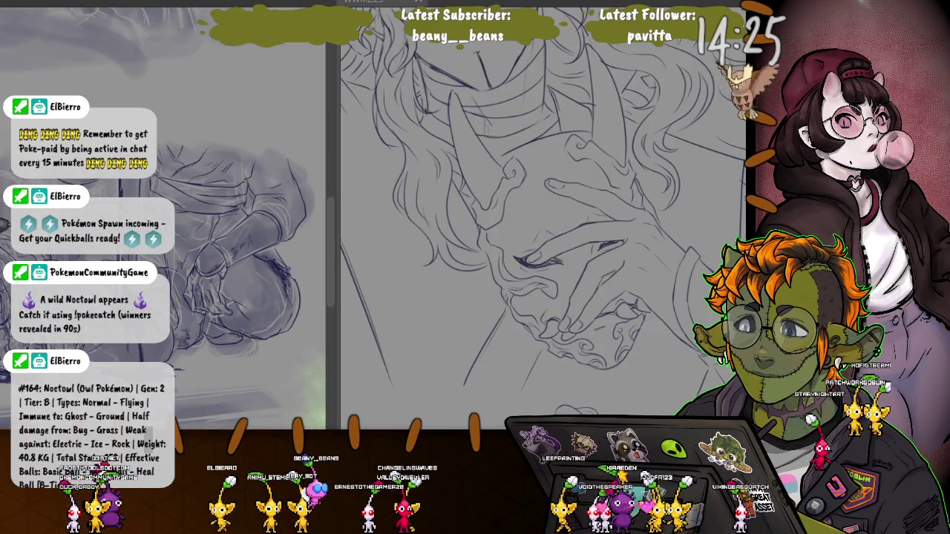
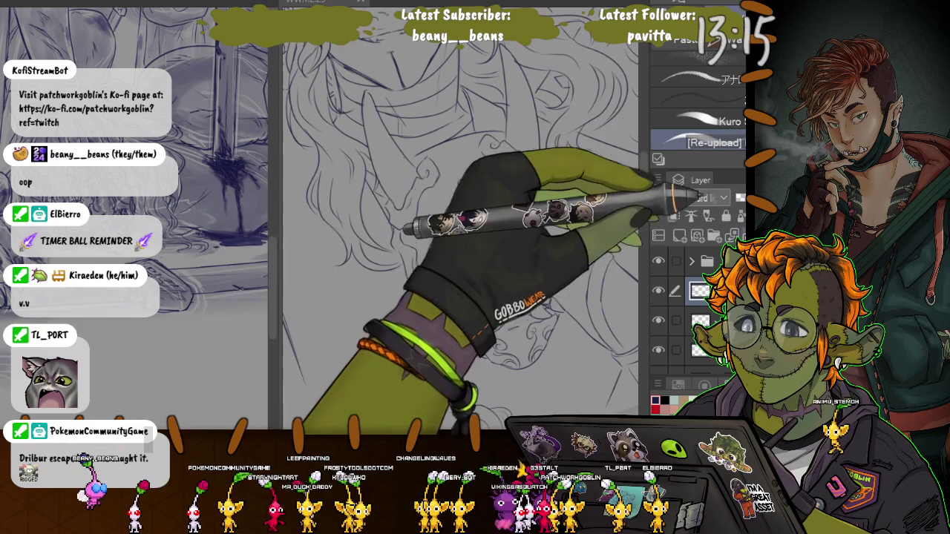
# Select the Softie sketching brush from the brush list, then return to the inking brush.
pyautogui.scroll(-1, 698, 111)
pyautogui.click(709, 142)
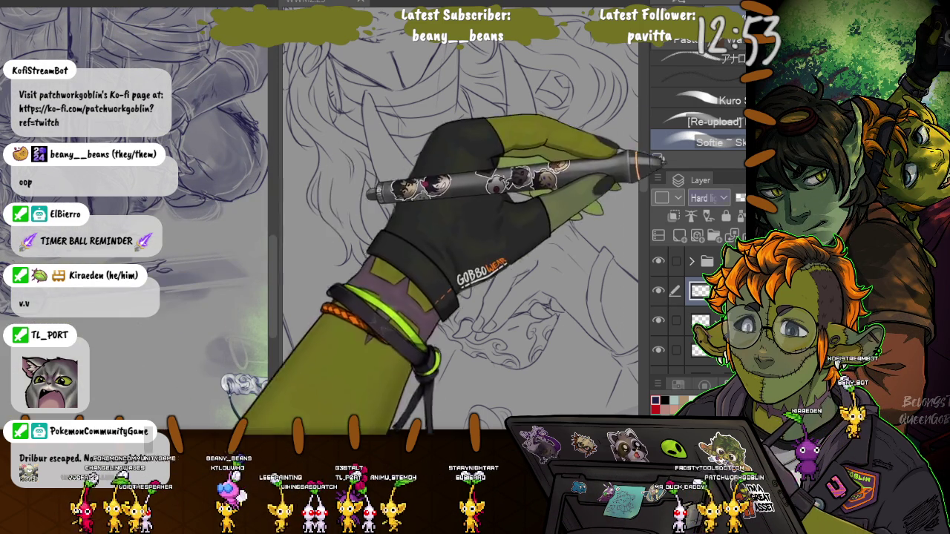
pyautogui.click(706, 121)
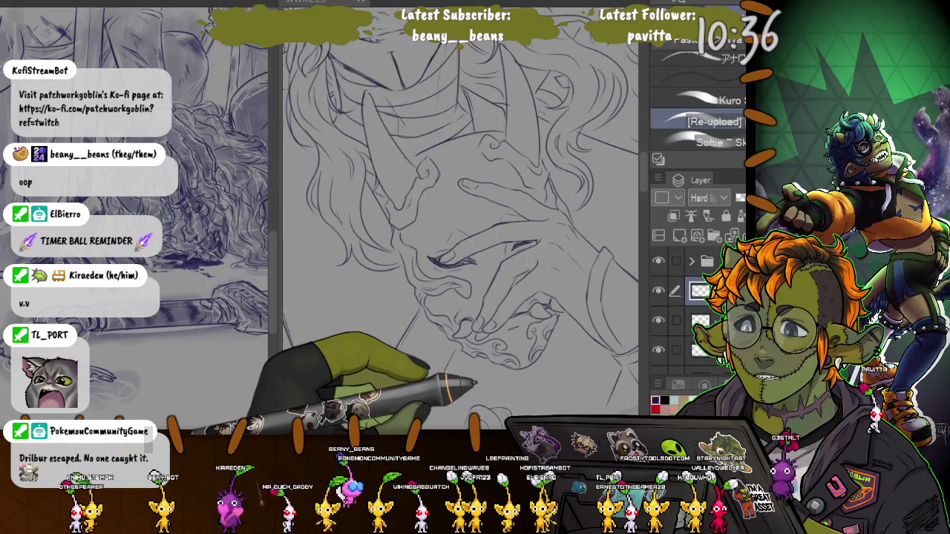
# Save the drawing, briefly pick the Softie brush, then reselect the [Re-upload] inking brush.
pyautogui.hotkey('ctrl', 's')
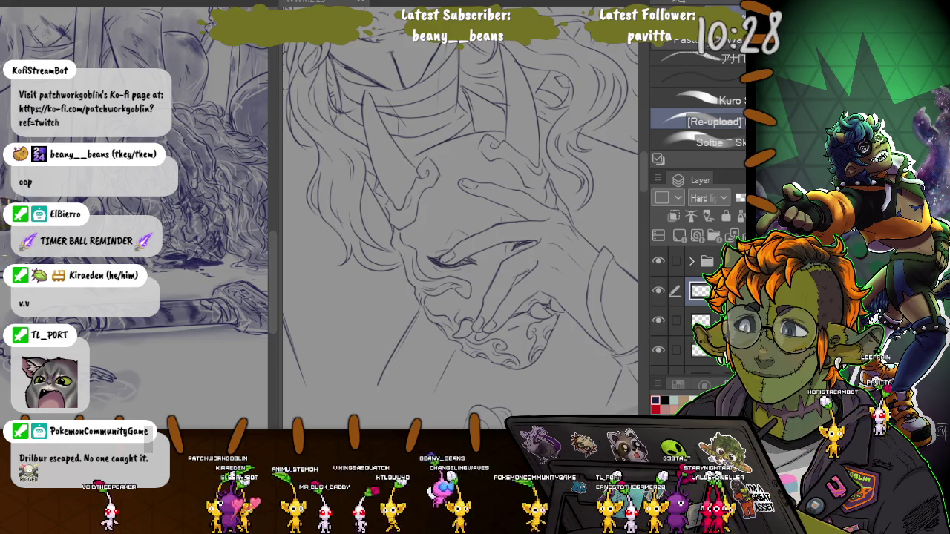
pyautogui.click(713, 142)
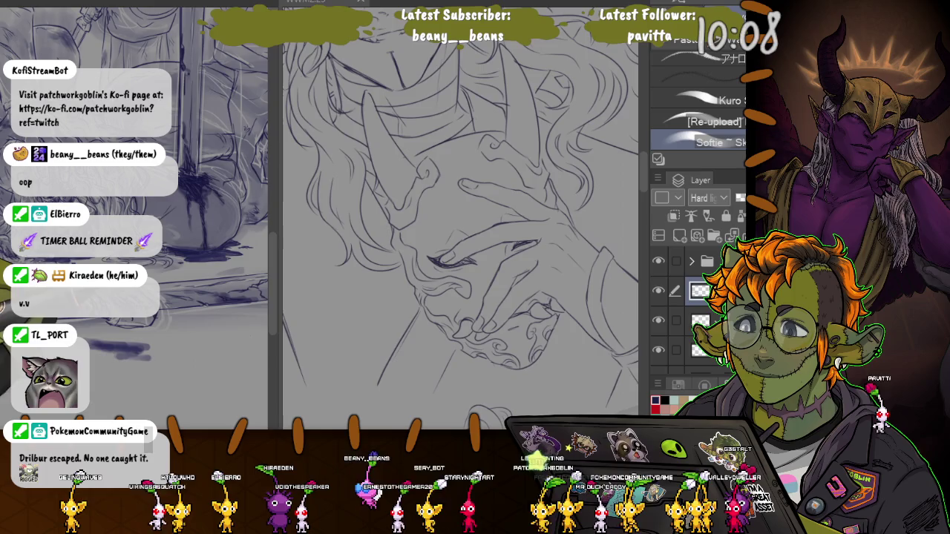
pyautogui.click(705, 121)
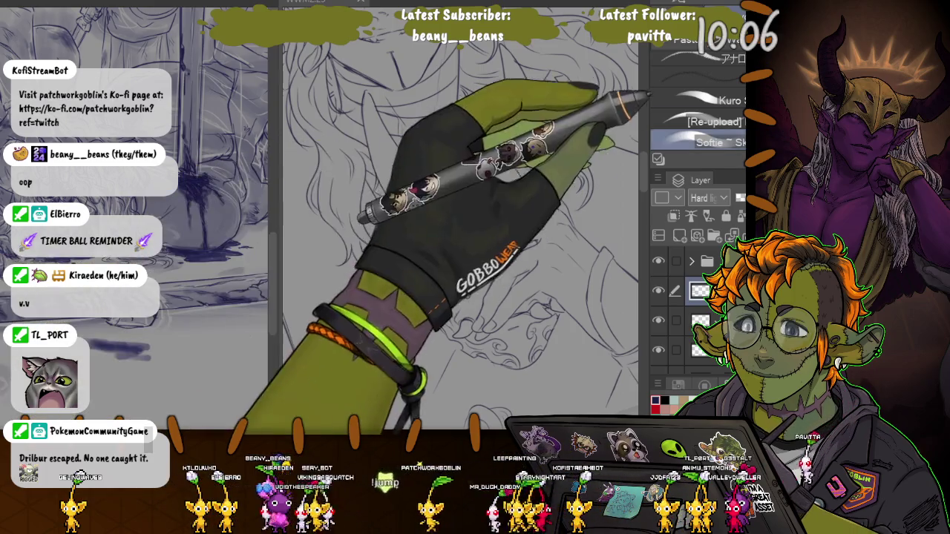